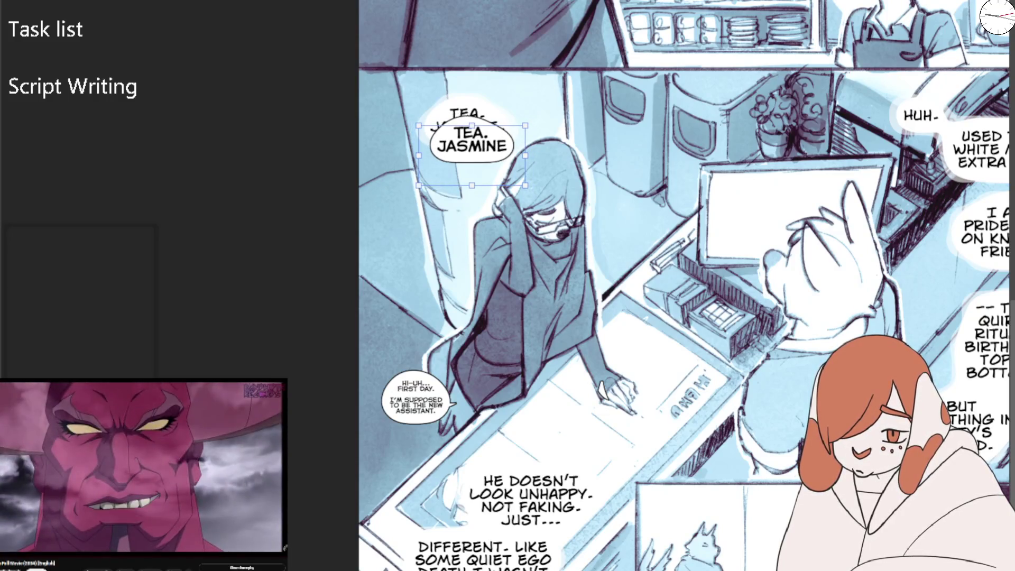
Scale up the TEA. JASMINE speech balloon around its centre
{"action": "key", "text": "Return"}
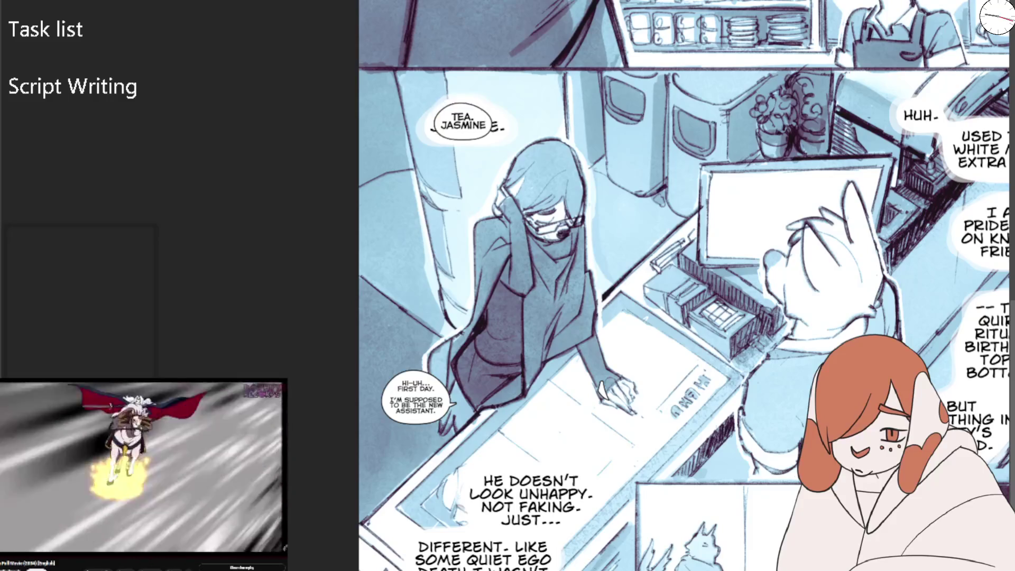
{"action": "left_click", "coordinate": [464, 127]}
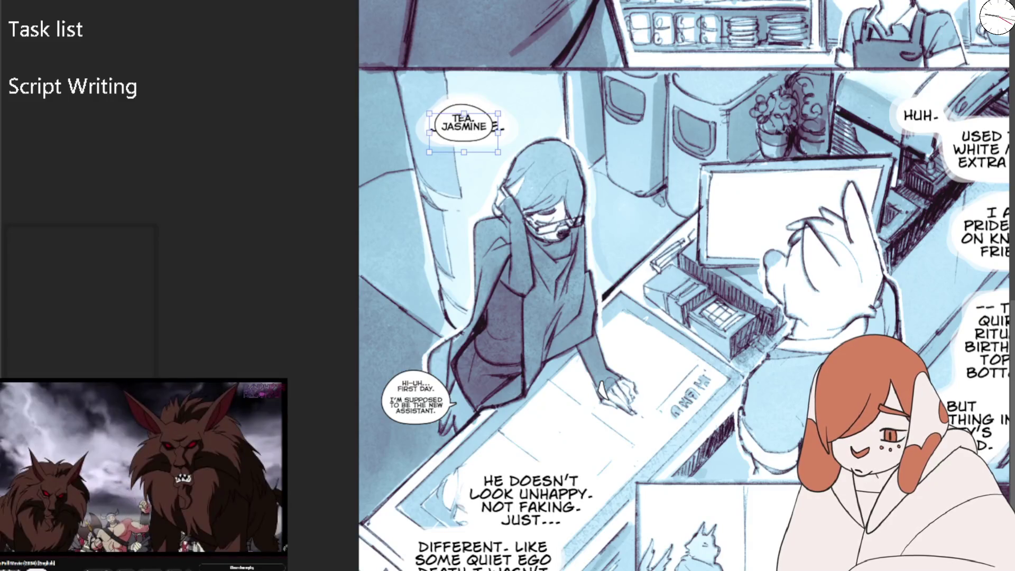
{"action": "left_click_drag", "start_coordinate": [498, 151], "coordinate": [513, 161]}
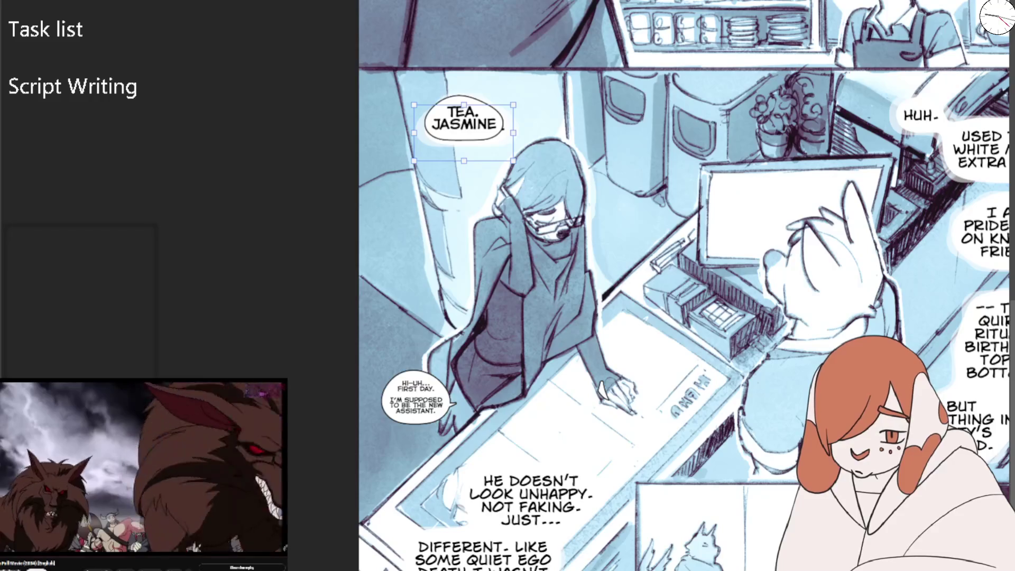
{"action": "key", "text": "Escape"}
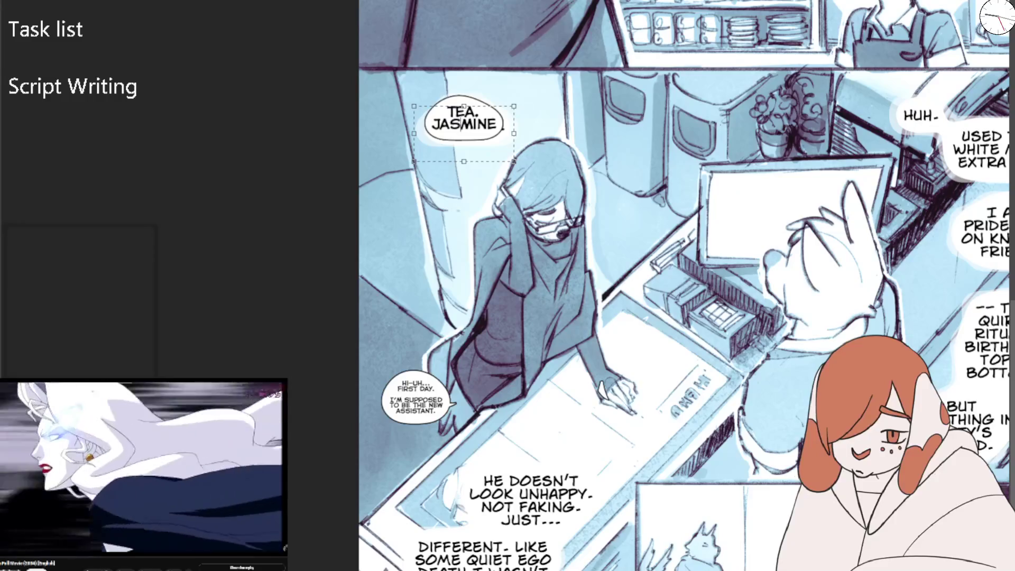
Fit the balloon to its enlarged text, restore the larger size, and widen the line spacing
{"action": "double_click", "coordinate": [464, 123]}
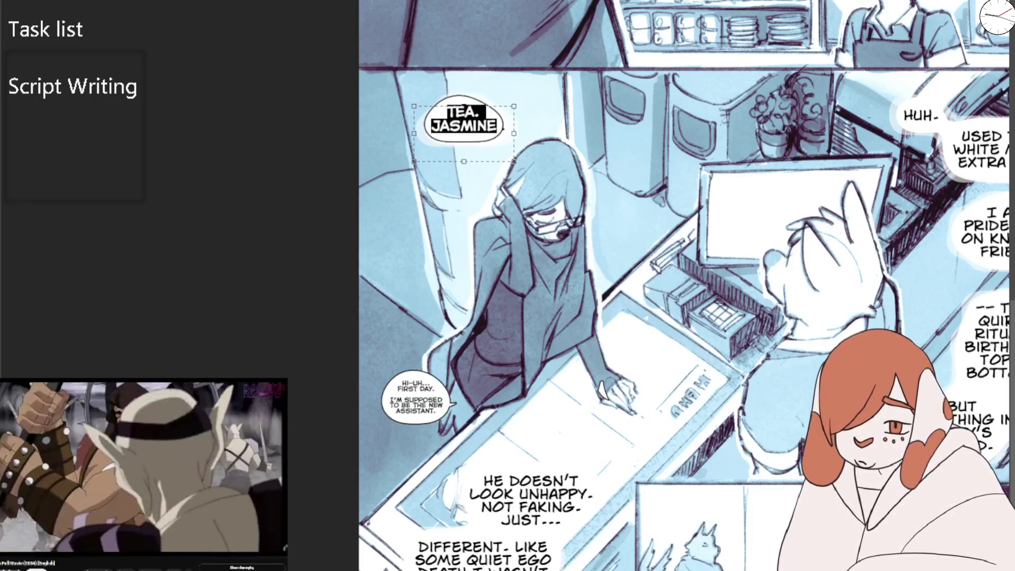
{"action": "left_click_drag", "start_coordinate": [513, 161], "coordinate": [513, 162]}
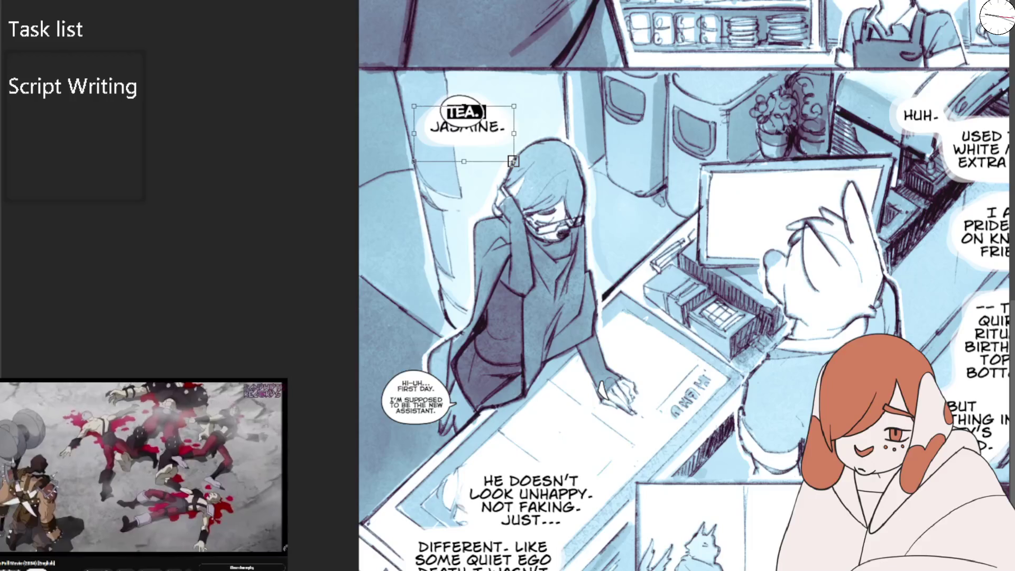
{"action": "key", "text": "Escape"}
{"action": "key", "text": "ctrl+z"}
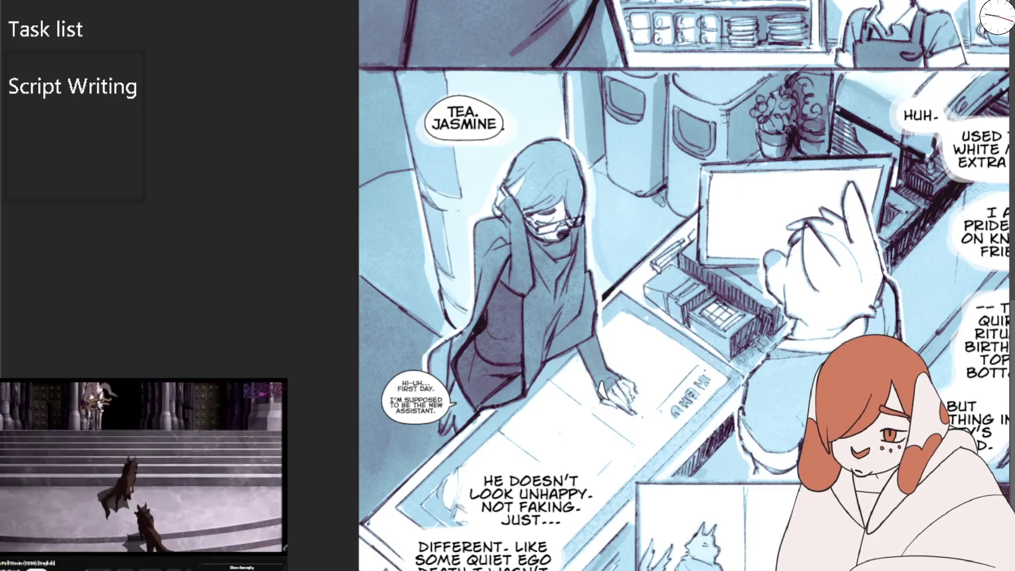
{"action": "key", "text": "ctrl+z"}
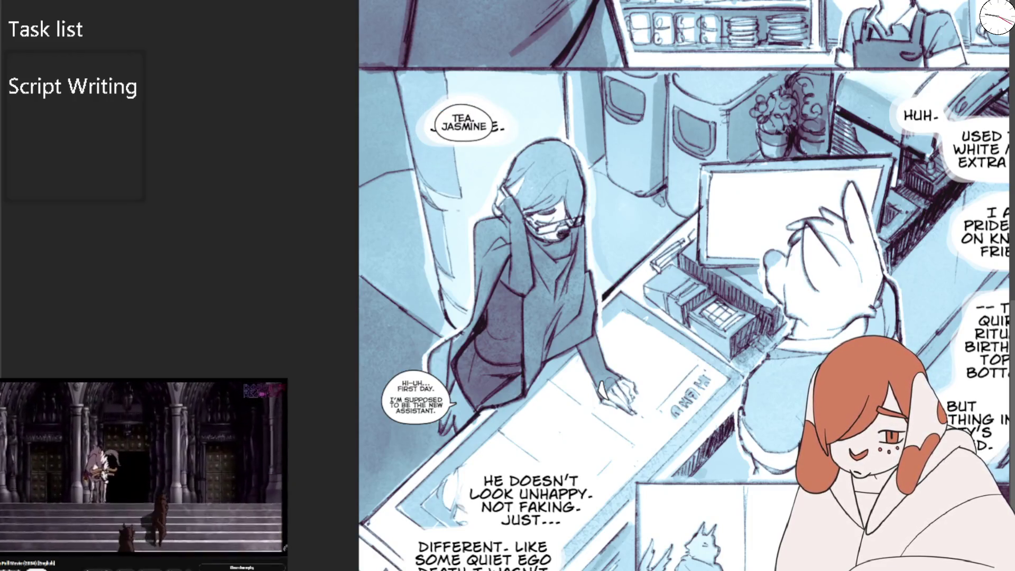
{"action": "left_click", "coordinate": [463, 127]}
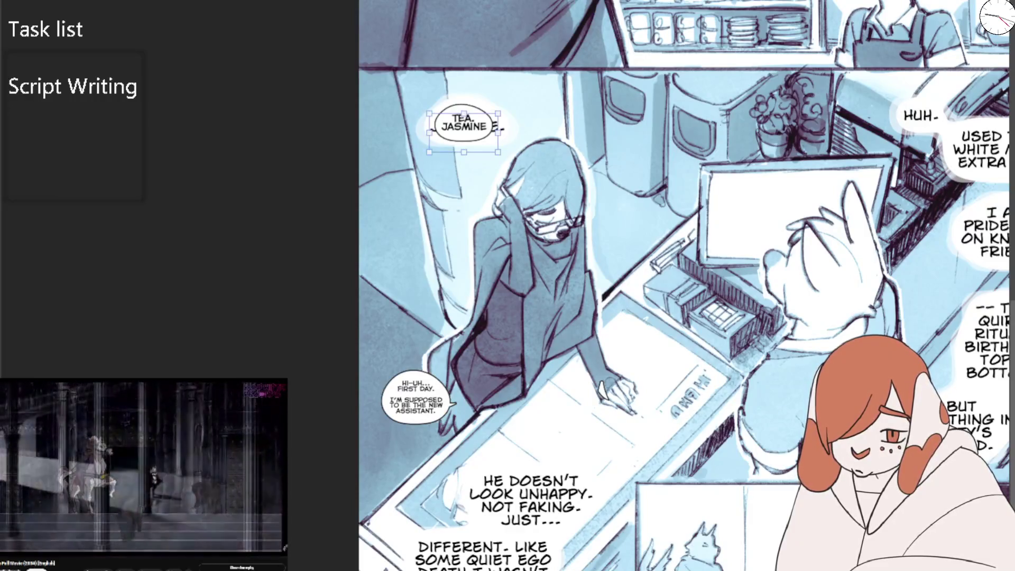
{"action": "key", "text": "ctrl+z"}
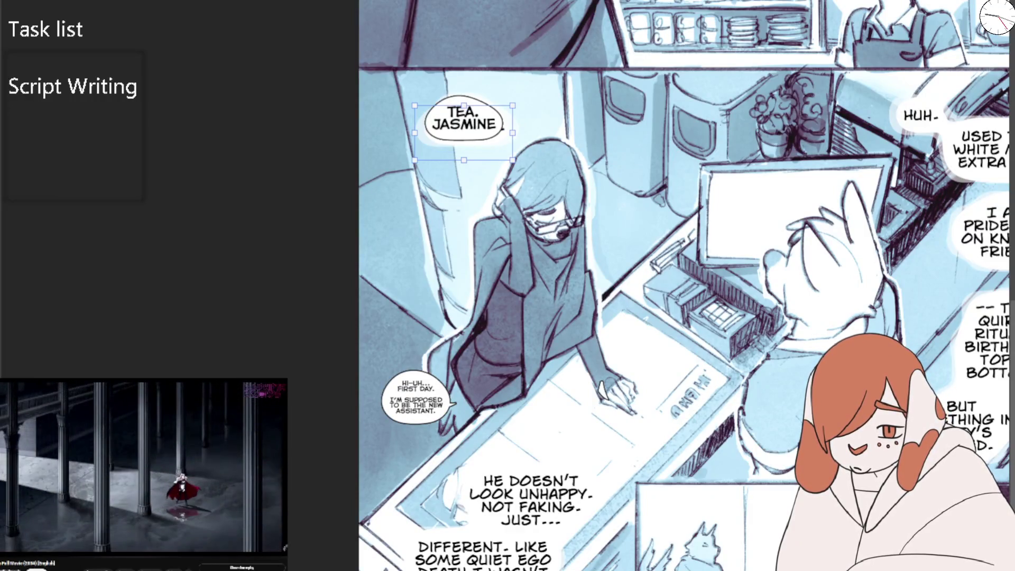
{"action": "key", "text": "Escape"}
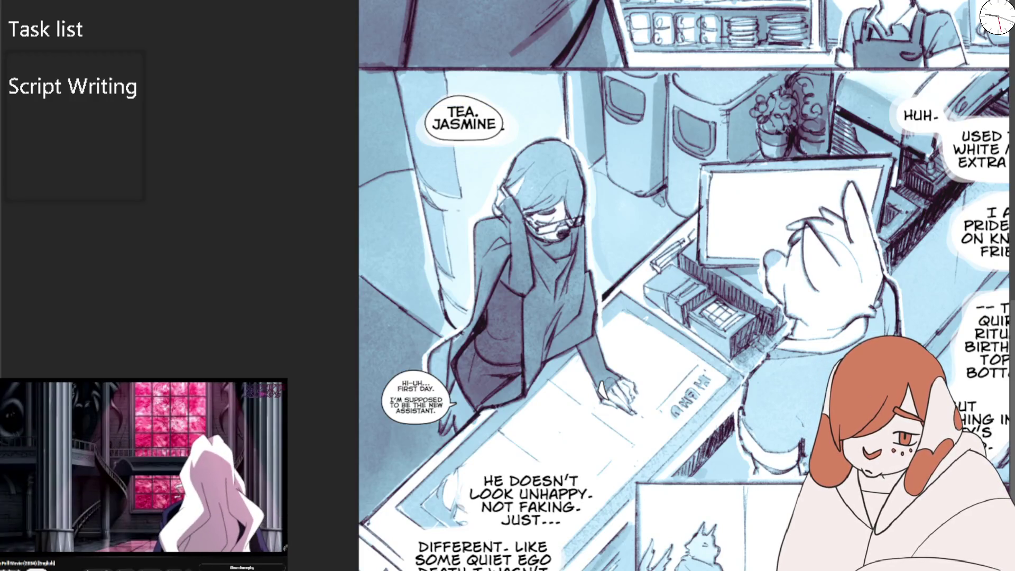
{"action": "key", "text": "ctrl+z"}
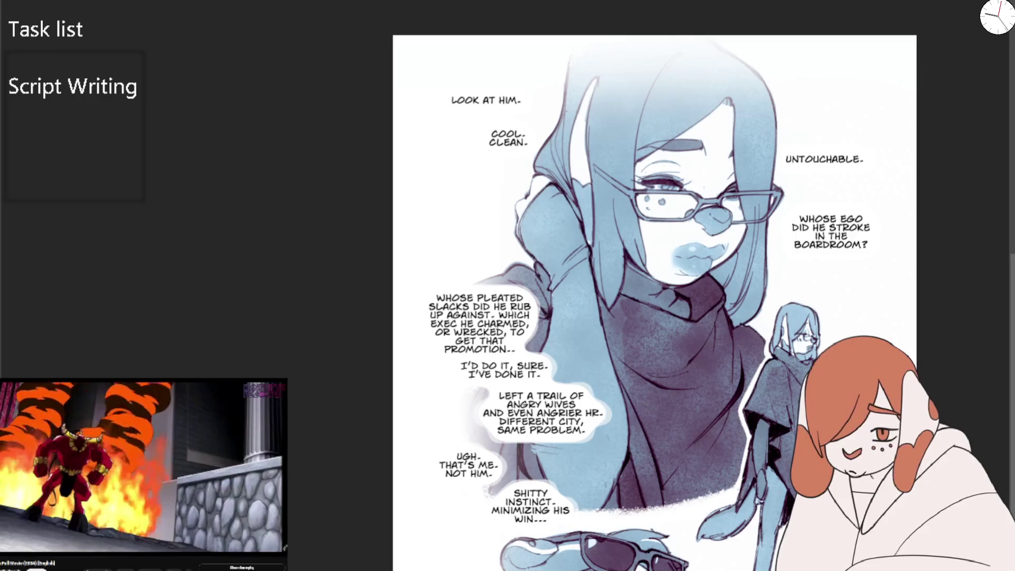
Scroll the page up and open the 'WHOSE EGO… BOARDROOM?' caption for text editing
{"action": "scroll", "coordinate": [655, 286], "scroll_direction": "up", "scroll_amount": 3}
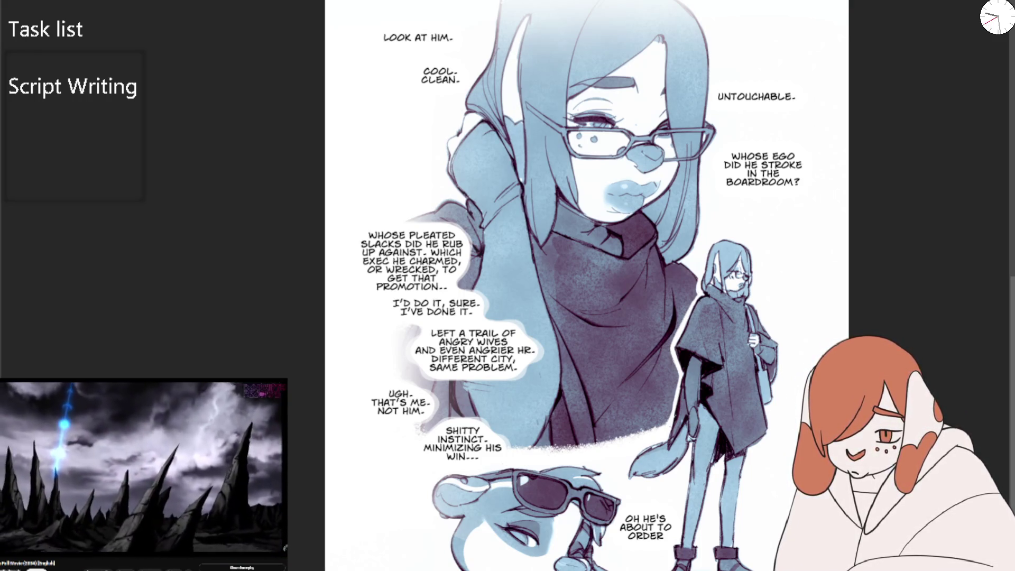
{"action": "double_click", "coordinate": [763, 169]}
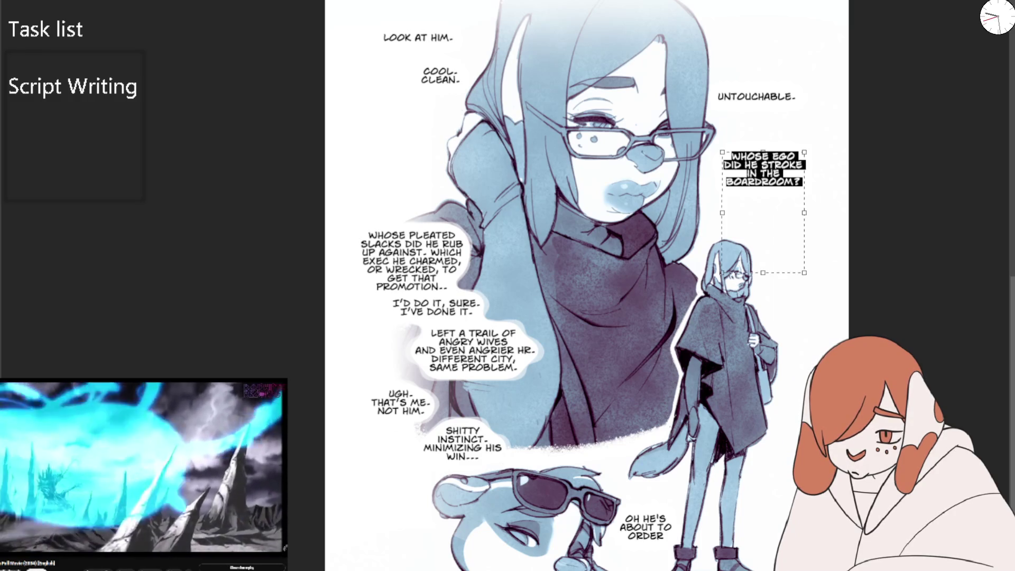
Rebreak the ego caption before STROKE, move it above the pleated-slacks caption, and remove its text
{"action": "left_click", "coordinate": [763, 170]}
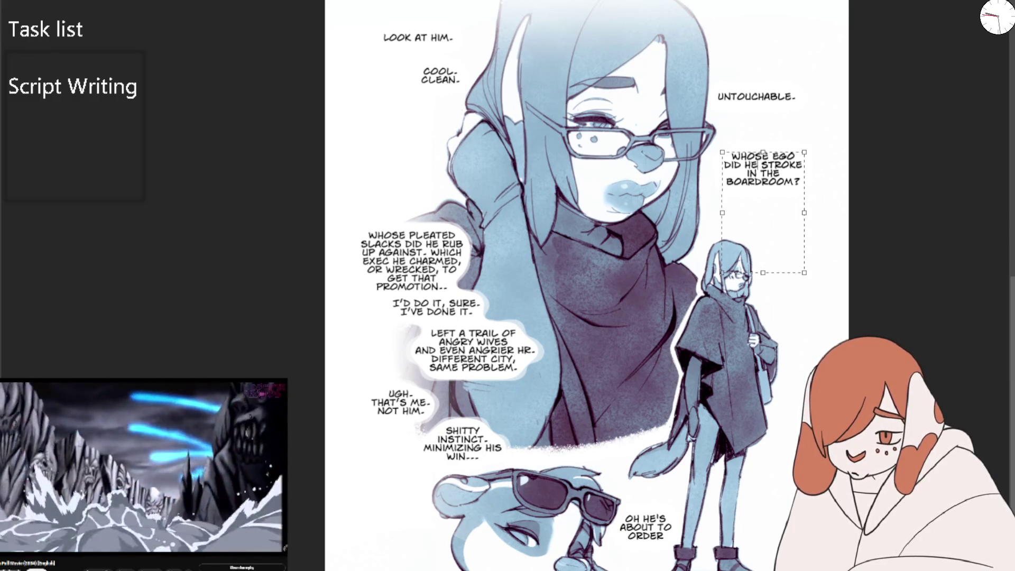
{"action": "key", "text": "Return"}
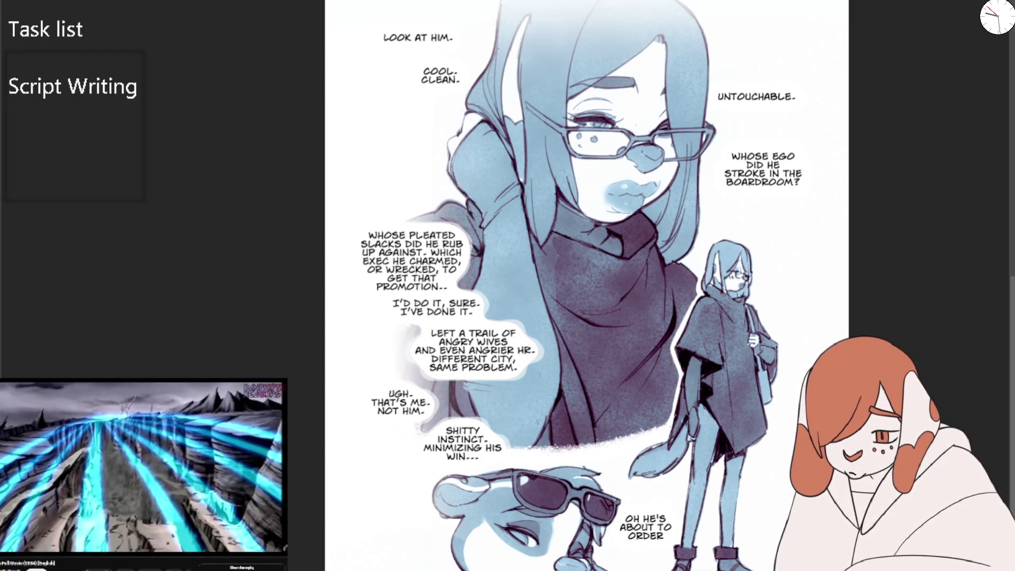
{"action": "left_click_drag", "start_coordinate": [763, 169], "coordinate": [448, 188]}
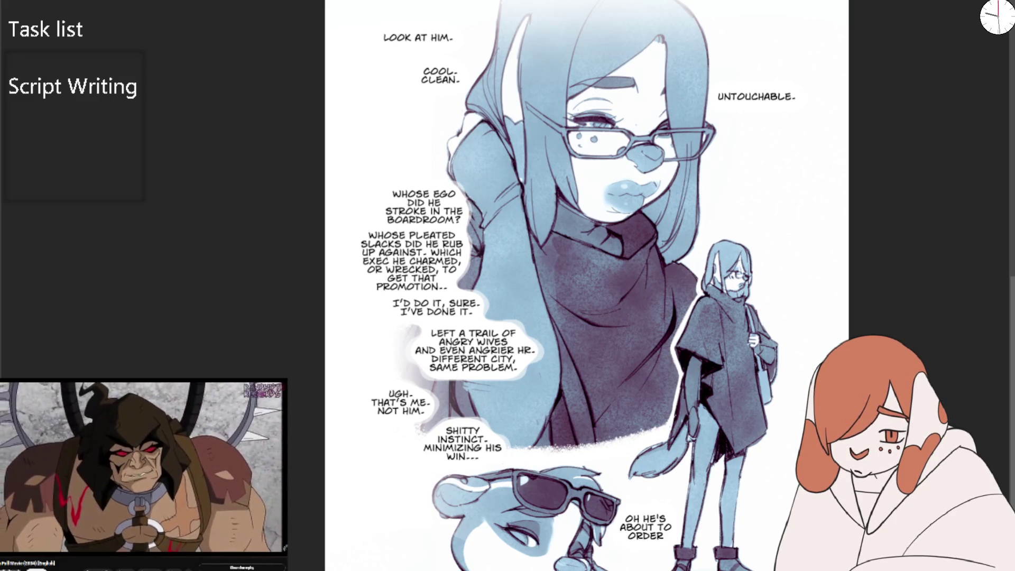
{"action": "left_click_drag", "start_coordinate": [392, 194], "coordinate": [461, 220]}
{"action": "key", "text": "ctrl+c"}
{"action": "key", "text": "BackSpace"}
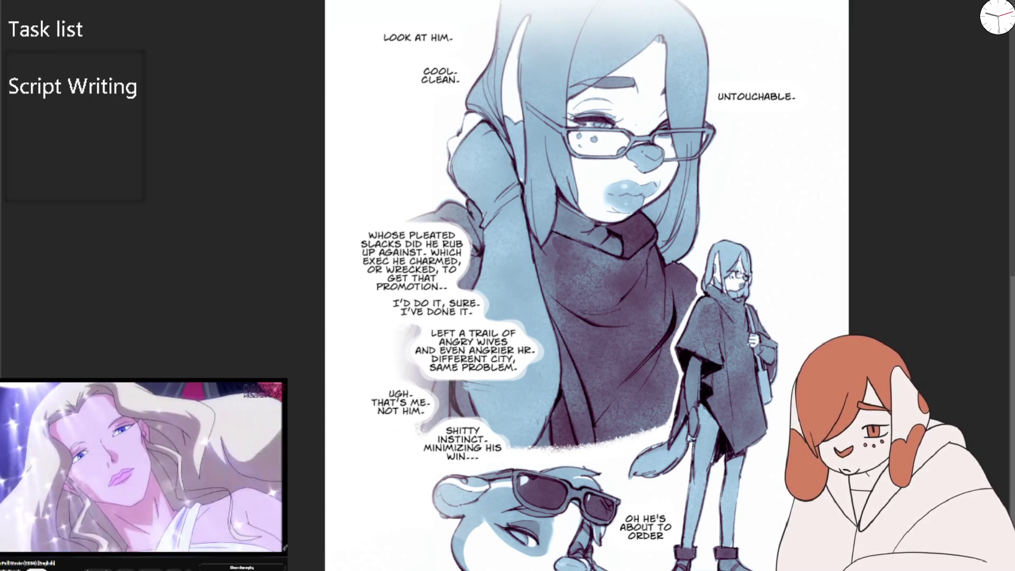
Paste the boardroom question at the start of the WHOSE PLEATED caption and widen its frame
{"action": "double_click", "coordinate": [412, 261]}
{"action": "key", "text": "Escape"}
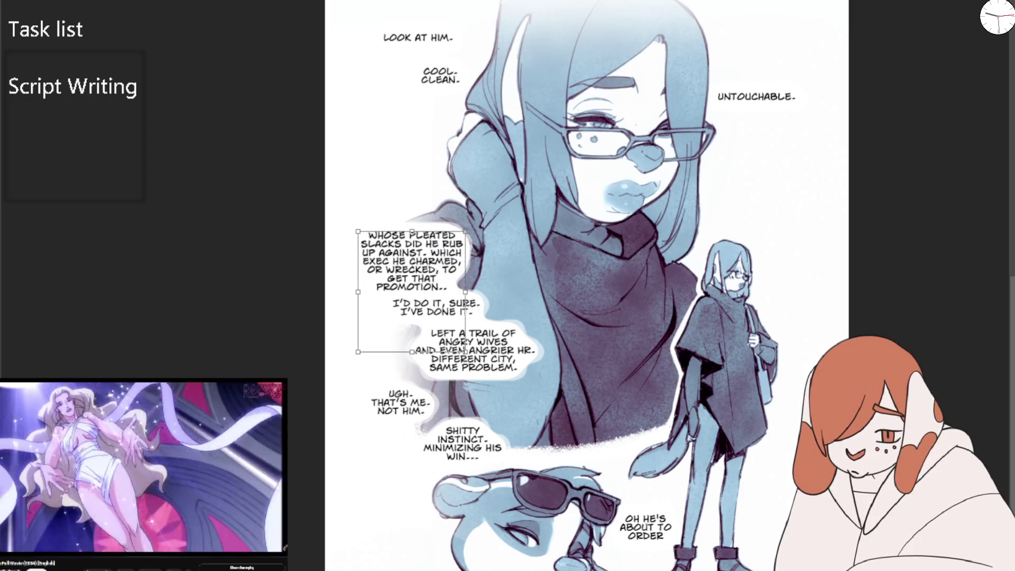
{"action": "key", "text": "ctrl+v"}
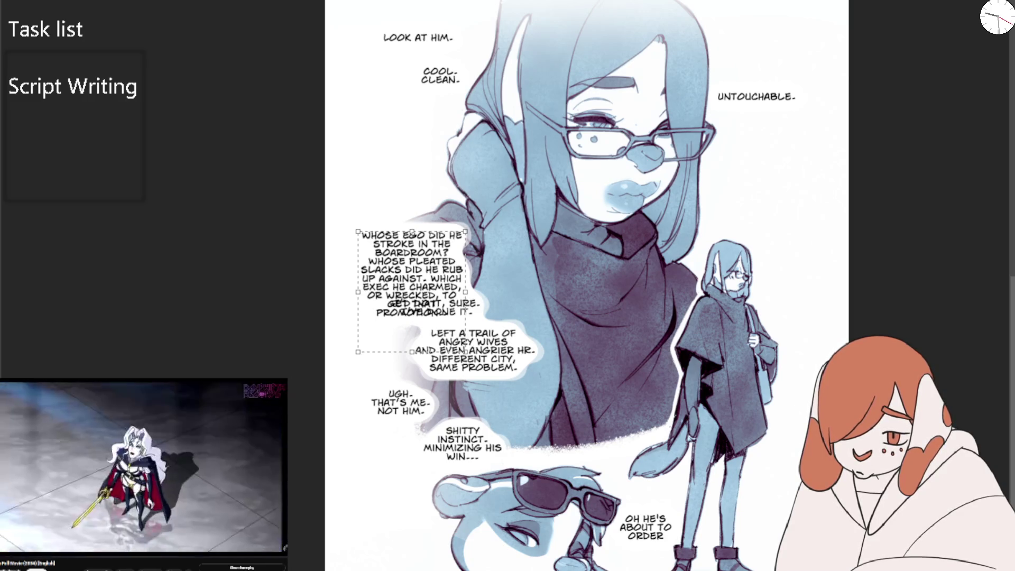
{"action": "left_click_drag", "start_coordinate": [465, 292], "coordinate": [505, 291]}
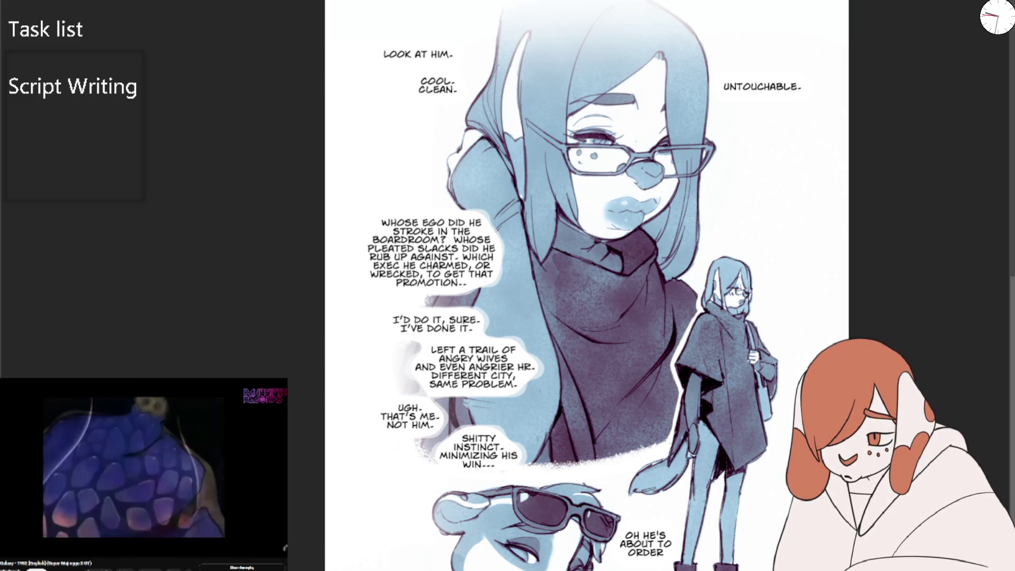
{"action": "left_click_drag", "start_coordinate": [427, 444], "coordinate": [233, 336]}
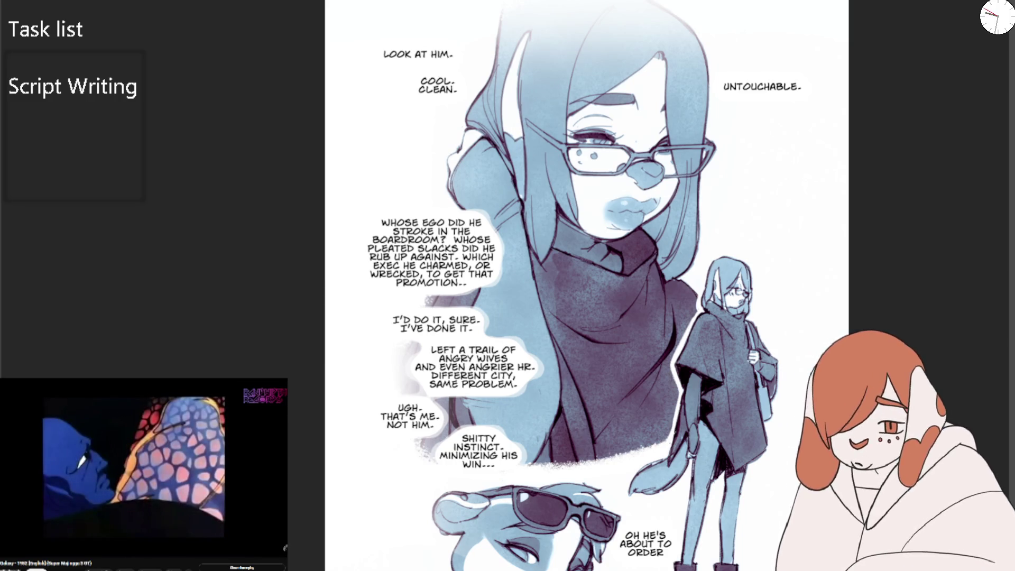